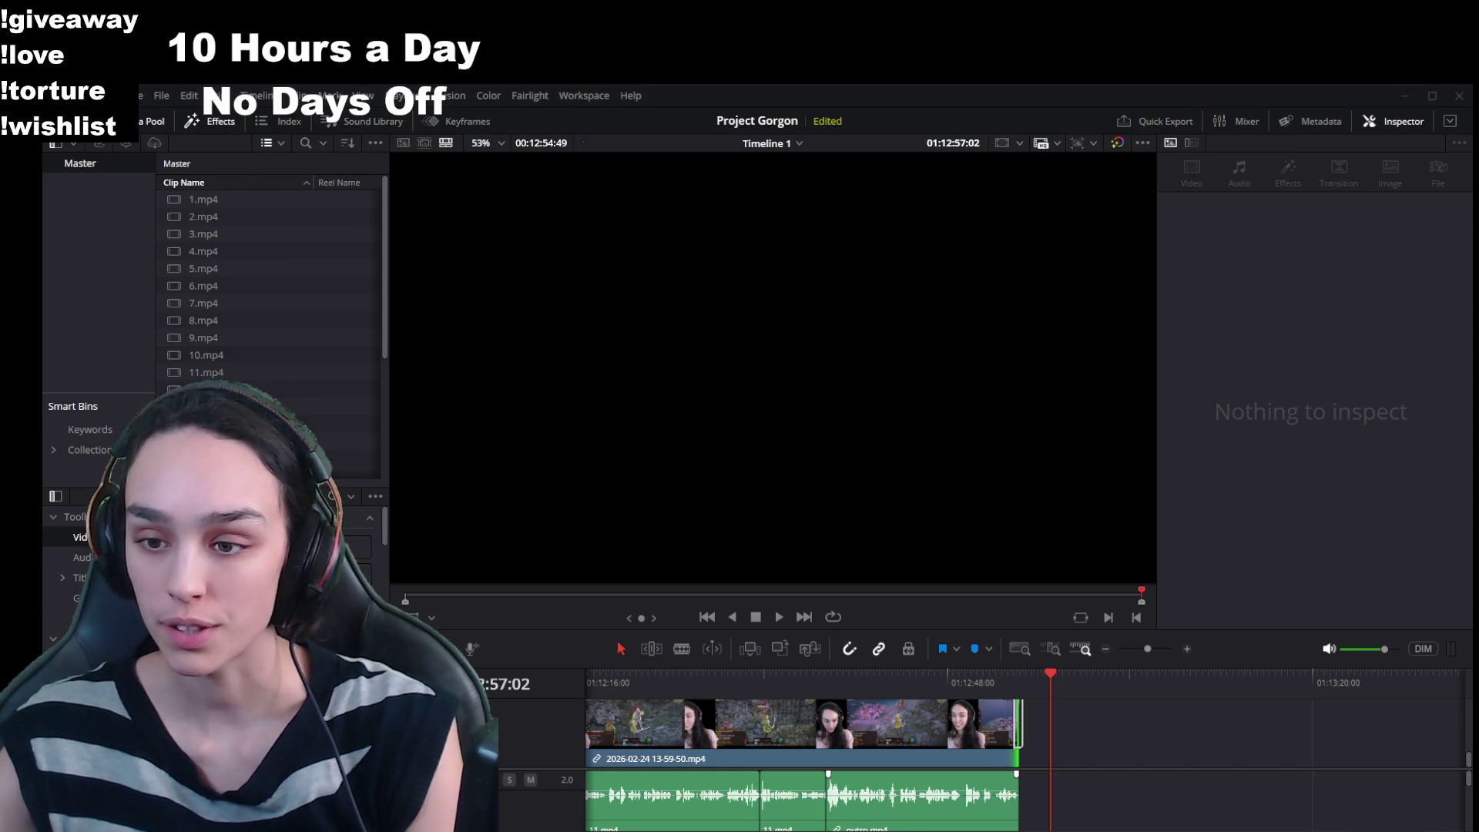
# Step: Scrub through the outro to check the twitch.tv/teamvash Draw On Corners title over the footage
pyautogui.click(905, 675)
pyautogui.moveTo(905, 674); pyautogui.dragTo(973, 675)
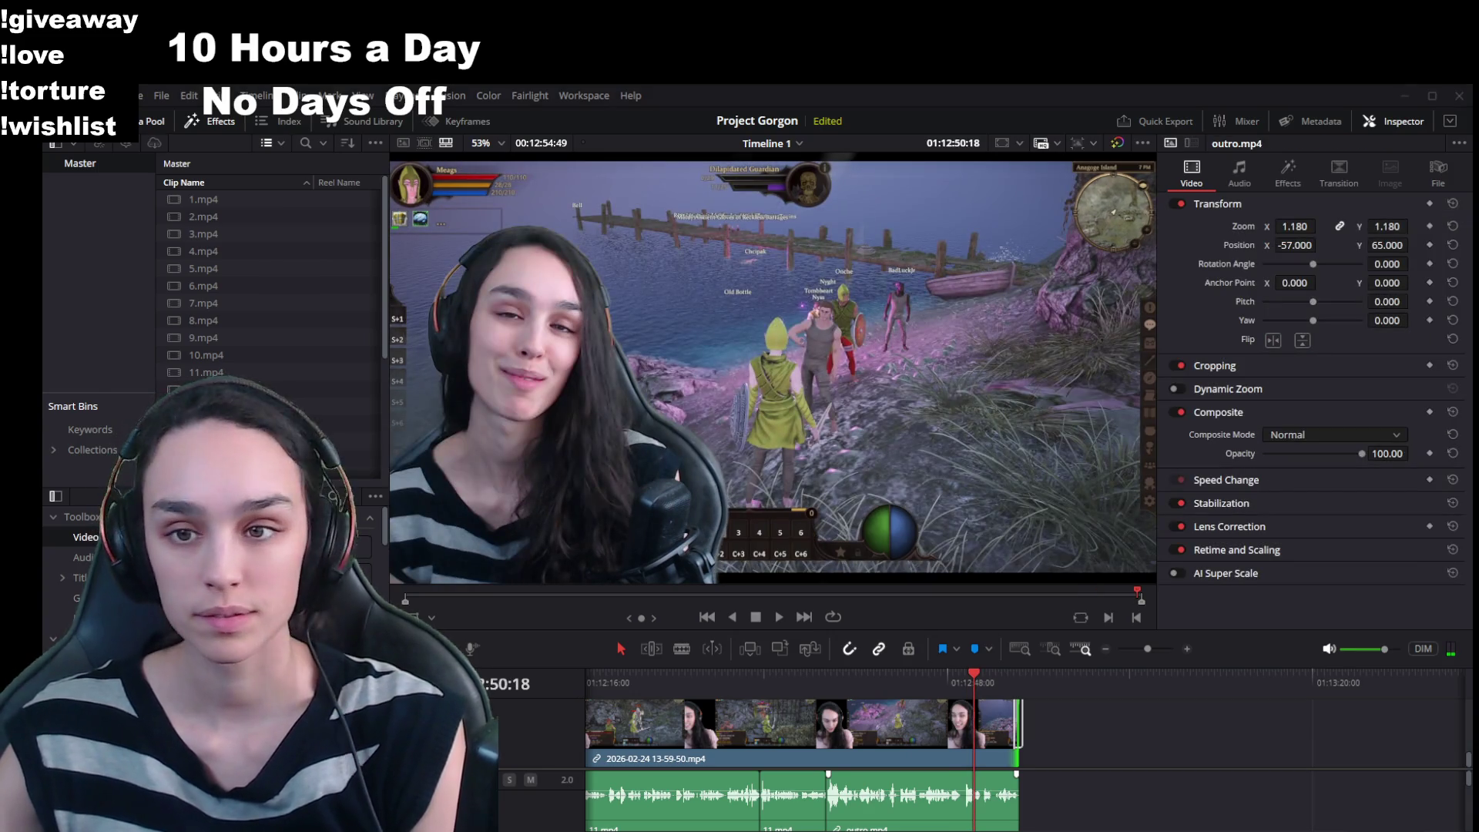
pyautogui.moveTo(898, 673); pyautogui.dragTo(863, 675)
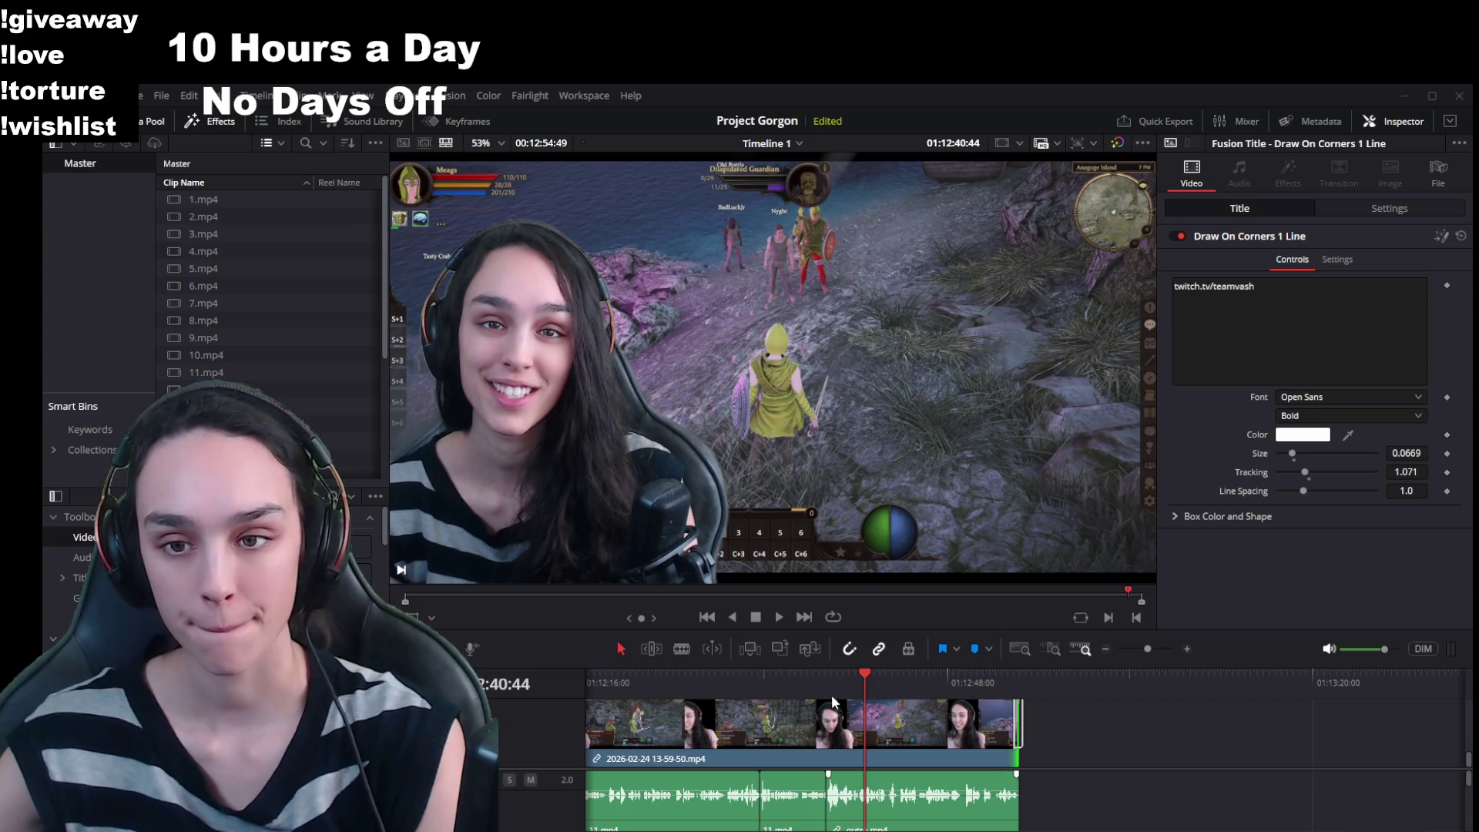
# Step: Save the project, return to the timeline start, and move the existing background.png clip later
pyautogui.hotkey('ctrl', 's')
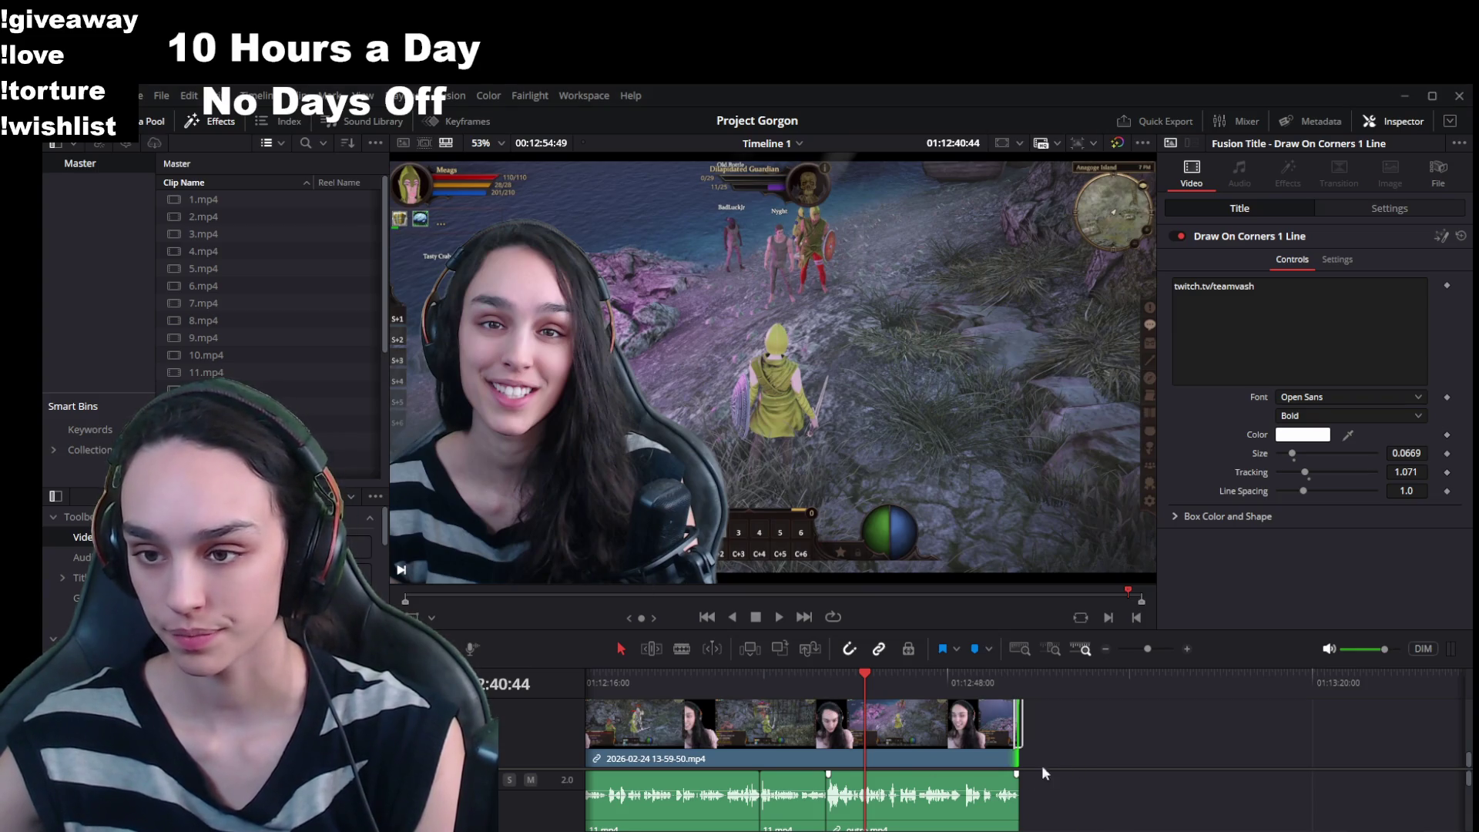
pyautogui.scroll(-5, 232, 292)
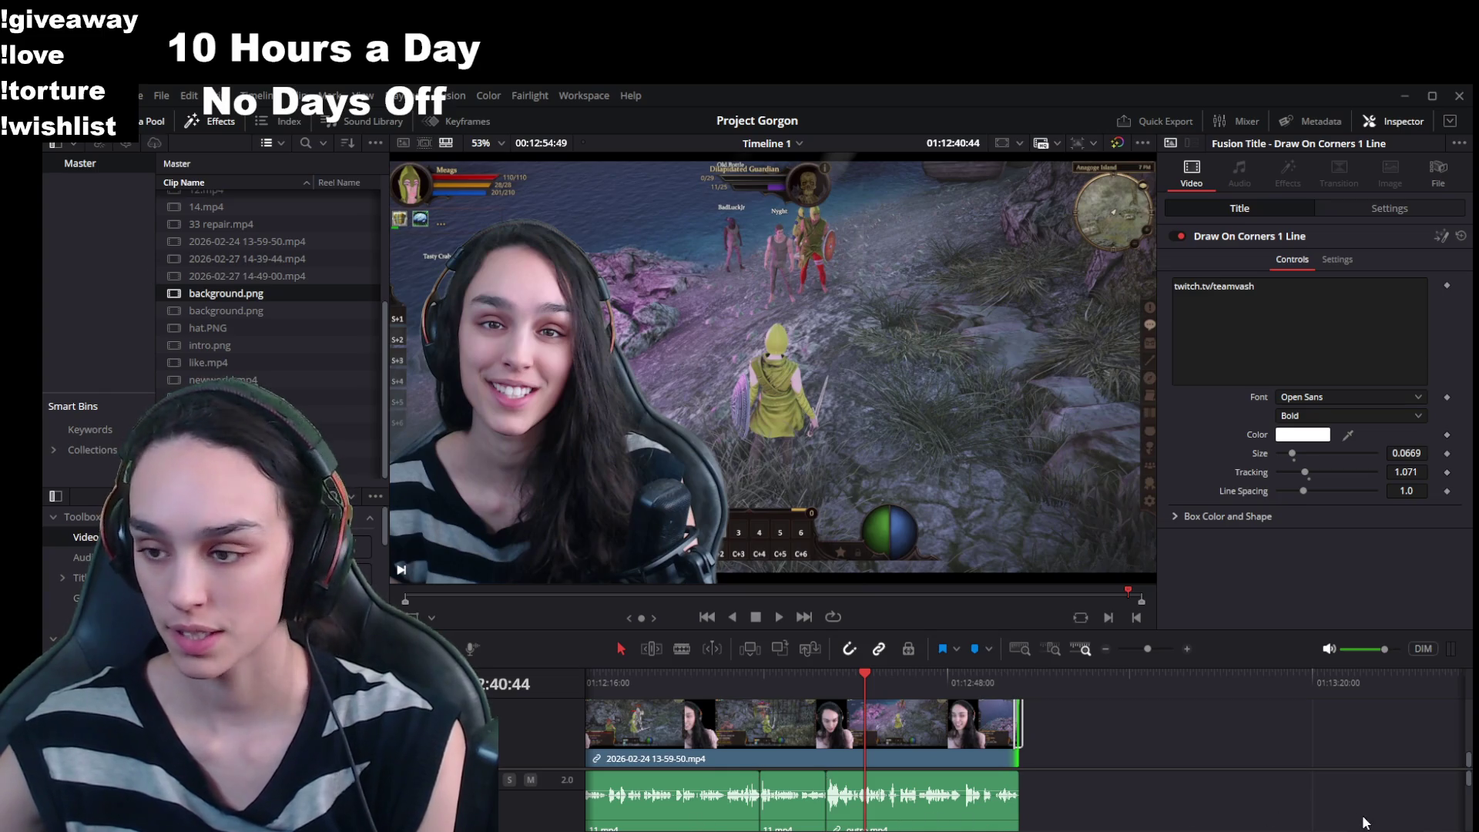
pyautogui.hscroll(-5, 731, 828)
pyautogui.press('Home')
pyautogui.click(664, 682)
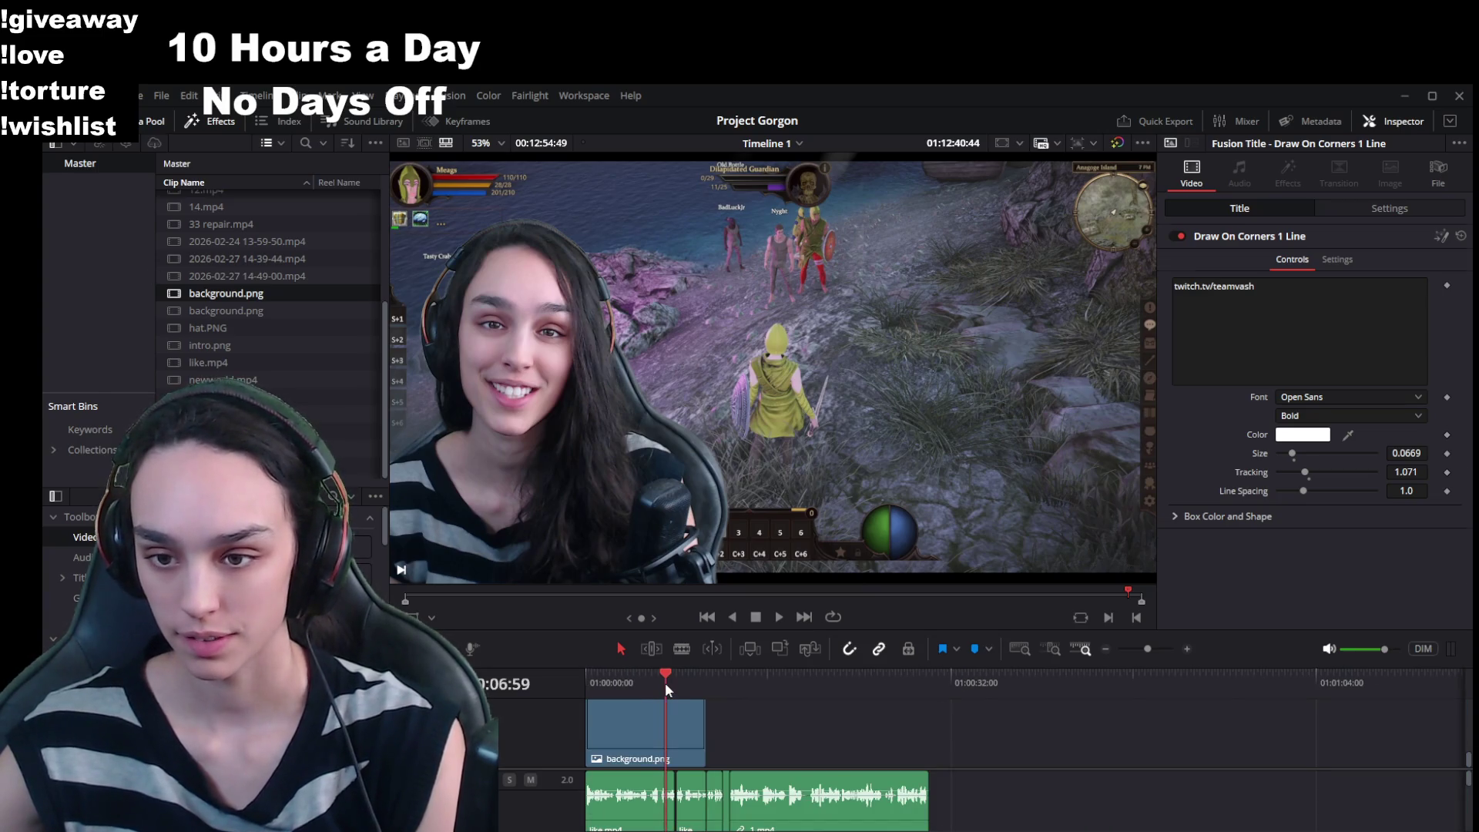
pyautogui.click(661, 736)
pyautogui.moveTo(662, 735); pyautogui.dragTo(878, 742)
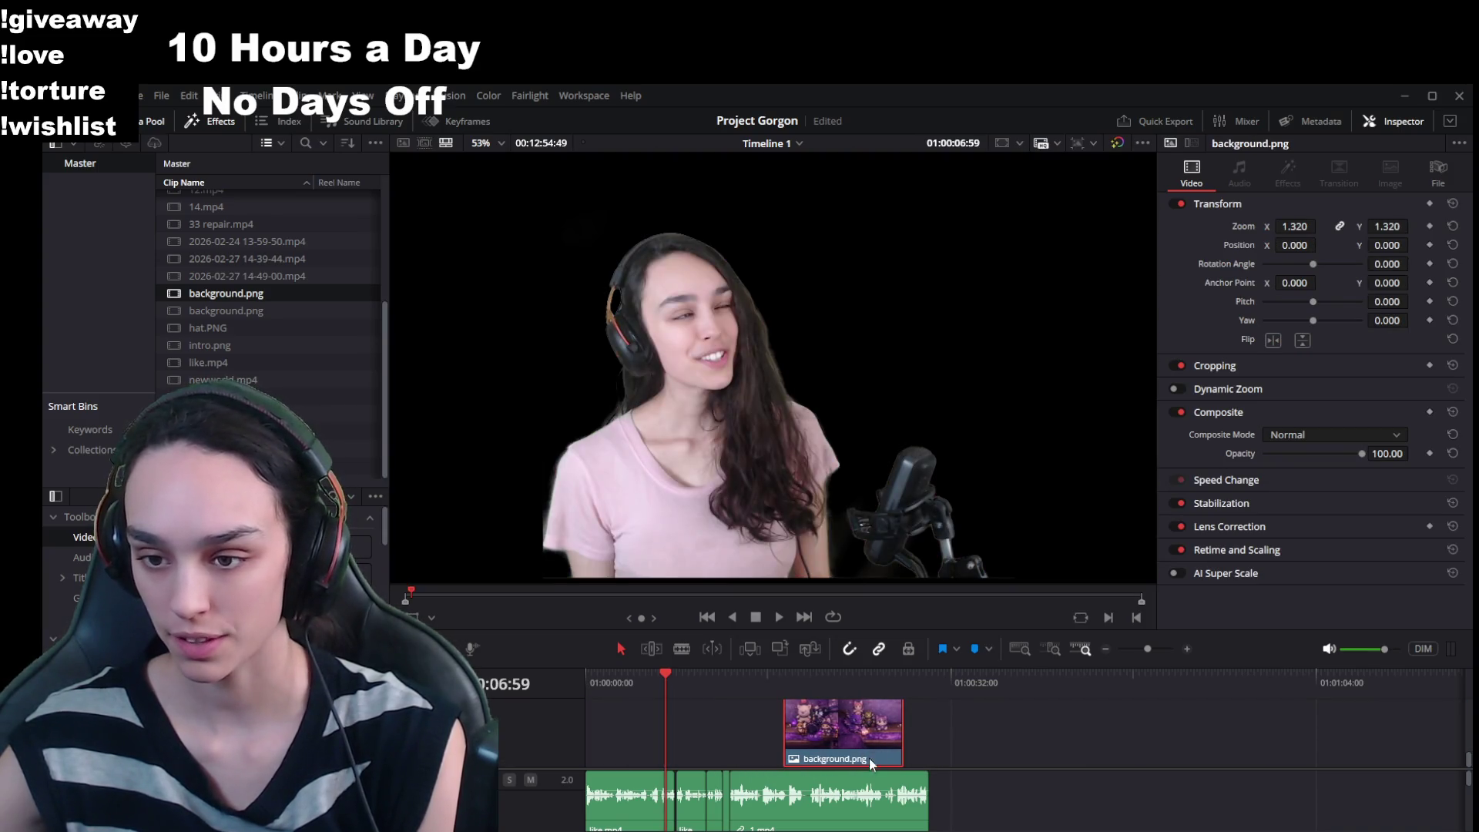
# Step: Push the misplaced background.png clip far right and delete it
pyautogui.hotkey('ctrl', '-')
pyautogui.hotkey('ctrl', '-')
pyautogui.hotkey('ctrl', '-')
pyautogui.hotkey('ctrl', '-')
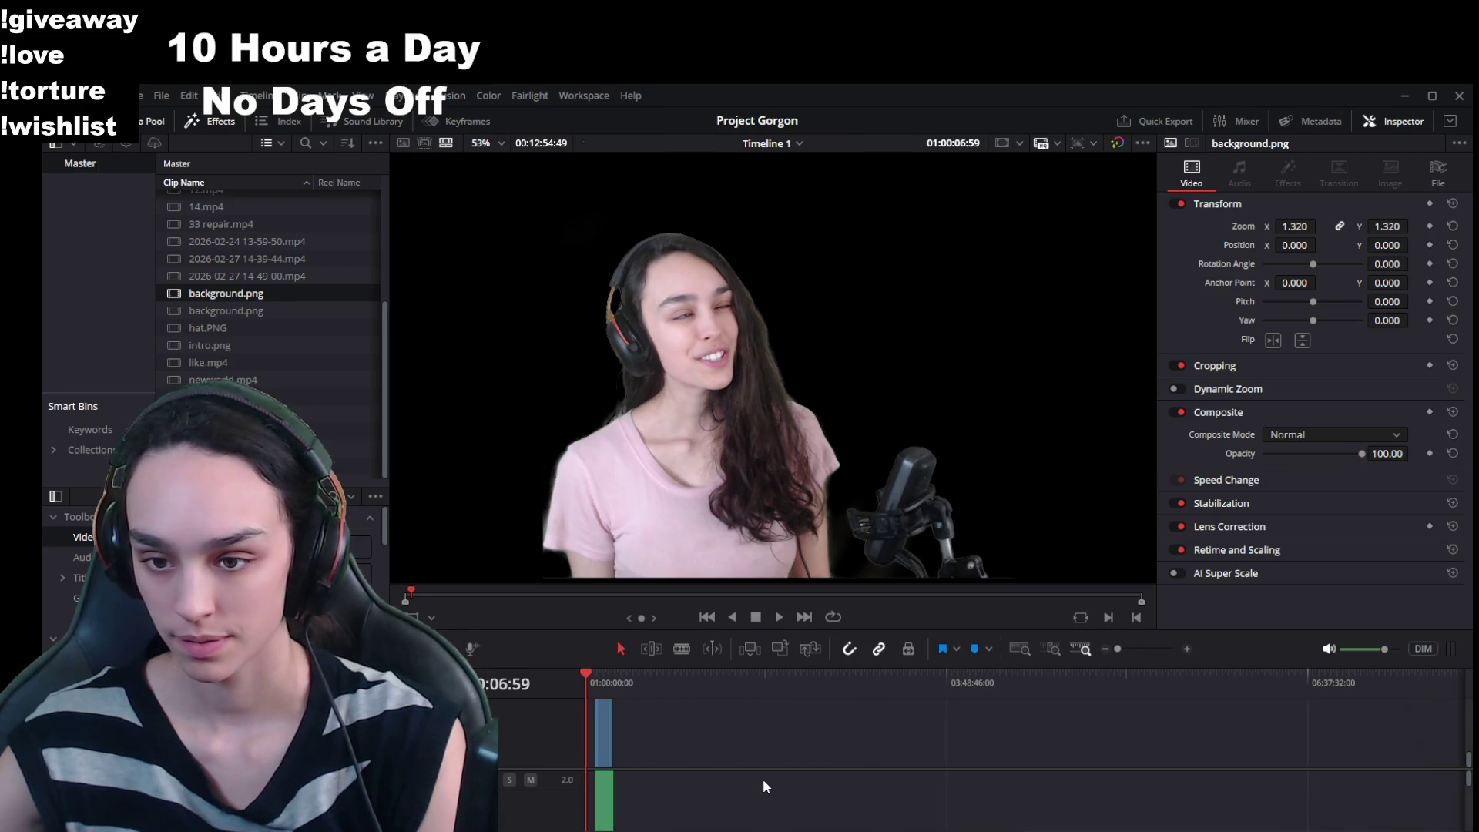
pyautogui.moveTo(599, 745); pyautogui.dragTo(1270, 724)
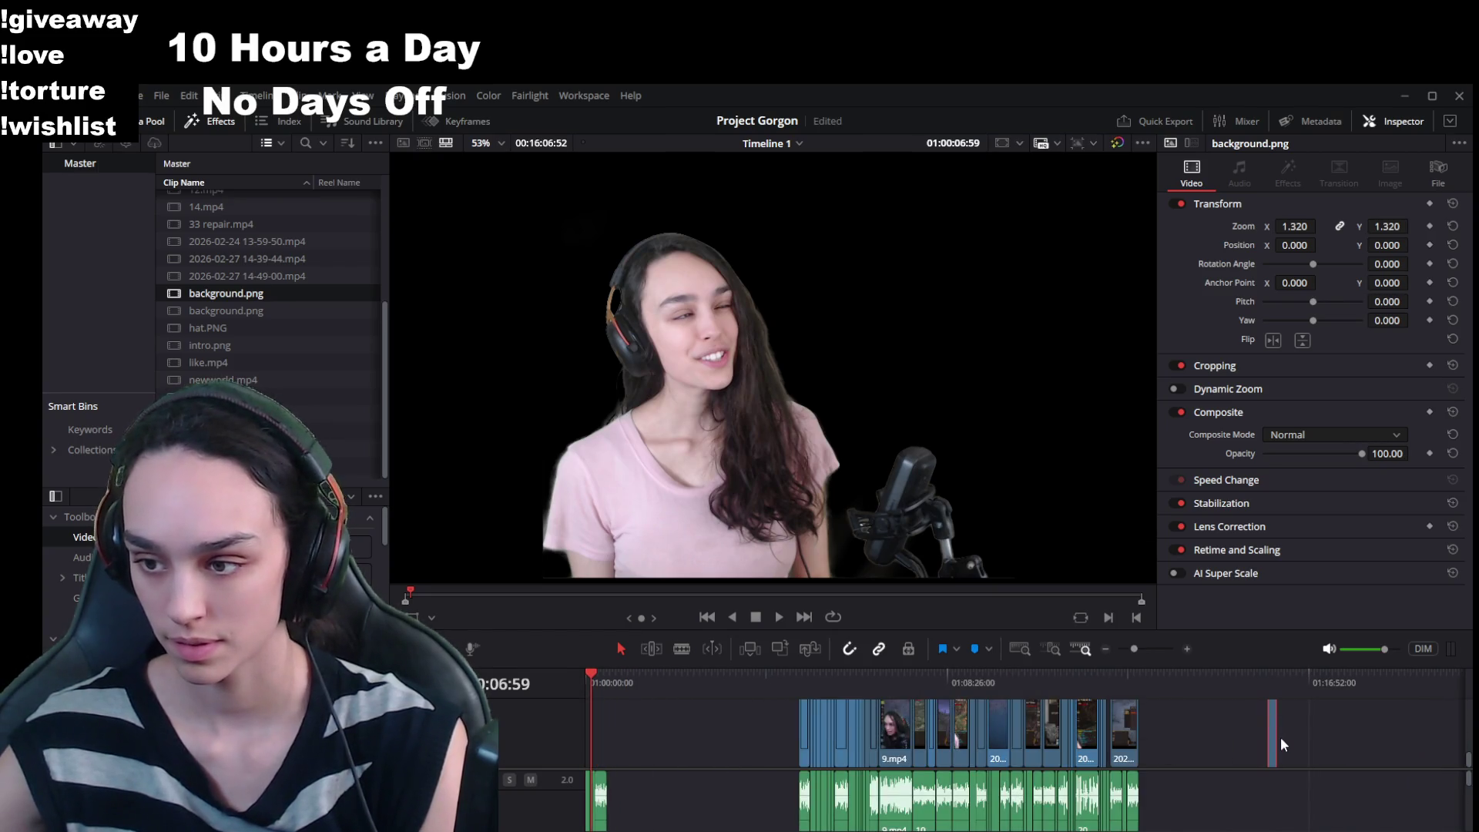
pyautogui.click(1277, 735)
pyautogui.click(1270, 739)
pyautogui.press('Delete')
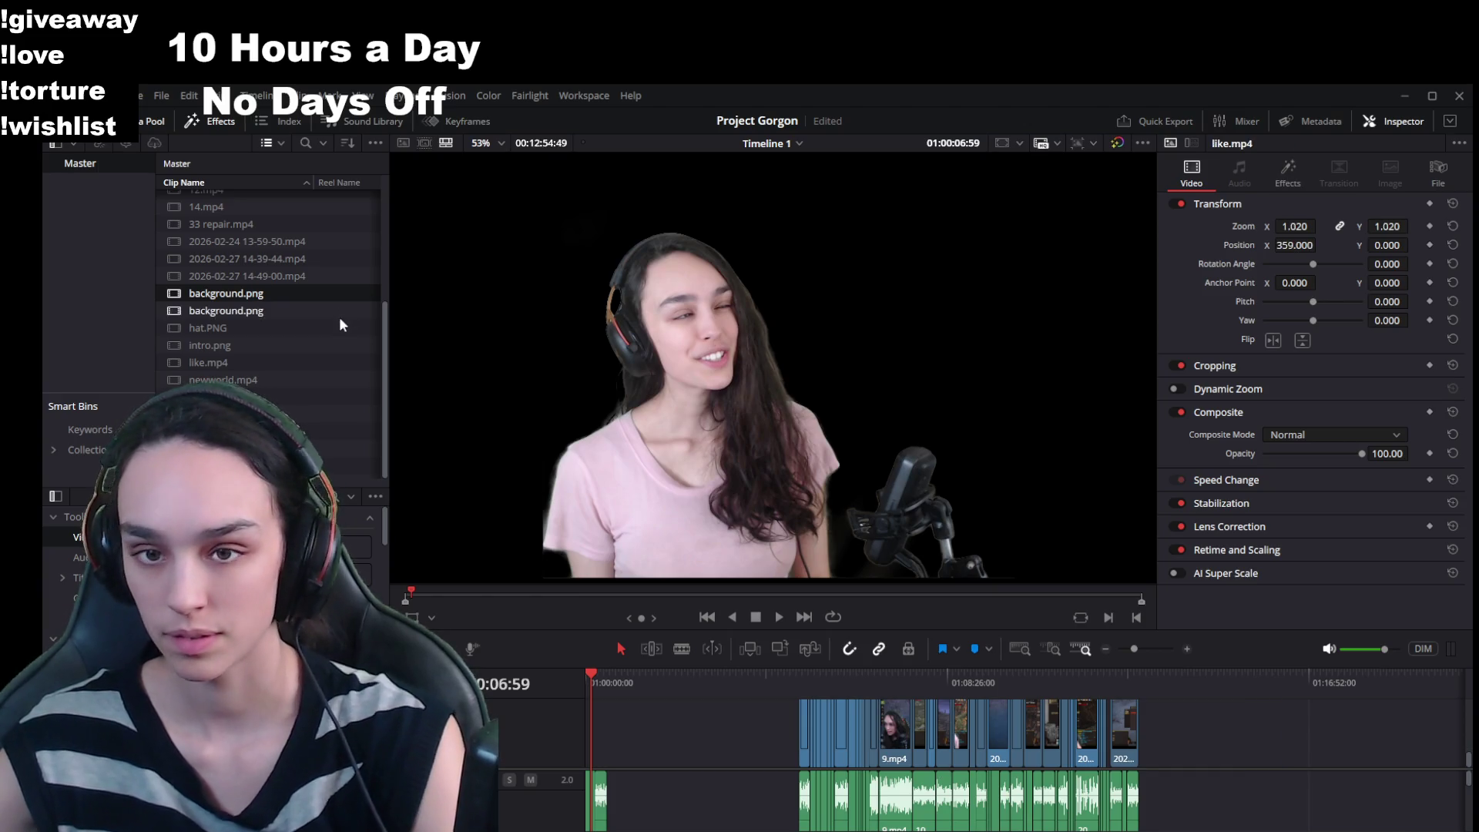
pyautogui.hotkey('ctrl', '=')
pyautogui.hotkey('ctrl', '=')
pyautogui.hotkey('ctrl', '=')
pyautogui.hotkey('ctrl', '=')
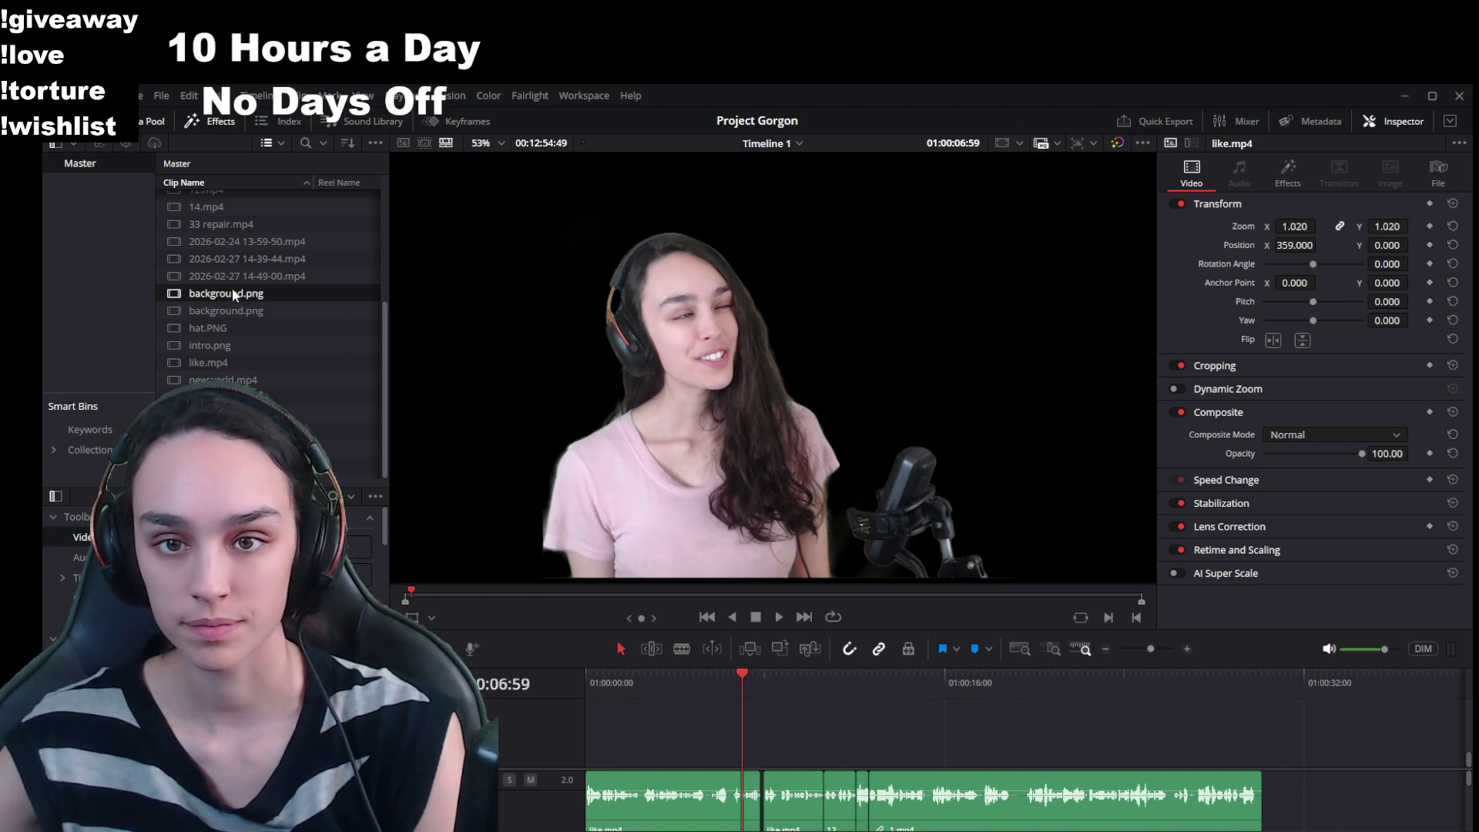
# Step: Drop background.png from the Media Pool at the timeline start beneath the intro and stretch it to about 10 seconds
pyautogui.moveTo(226, 292)
pyautogui.mouseDown()
pyautogui.moveTo(746, 740)
pyautogui.moveTo(609, 736)
pyautogui.mouseUp()
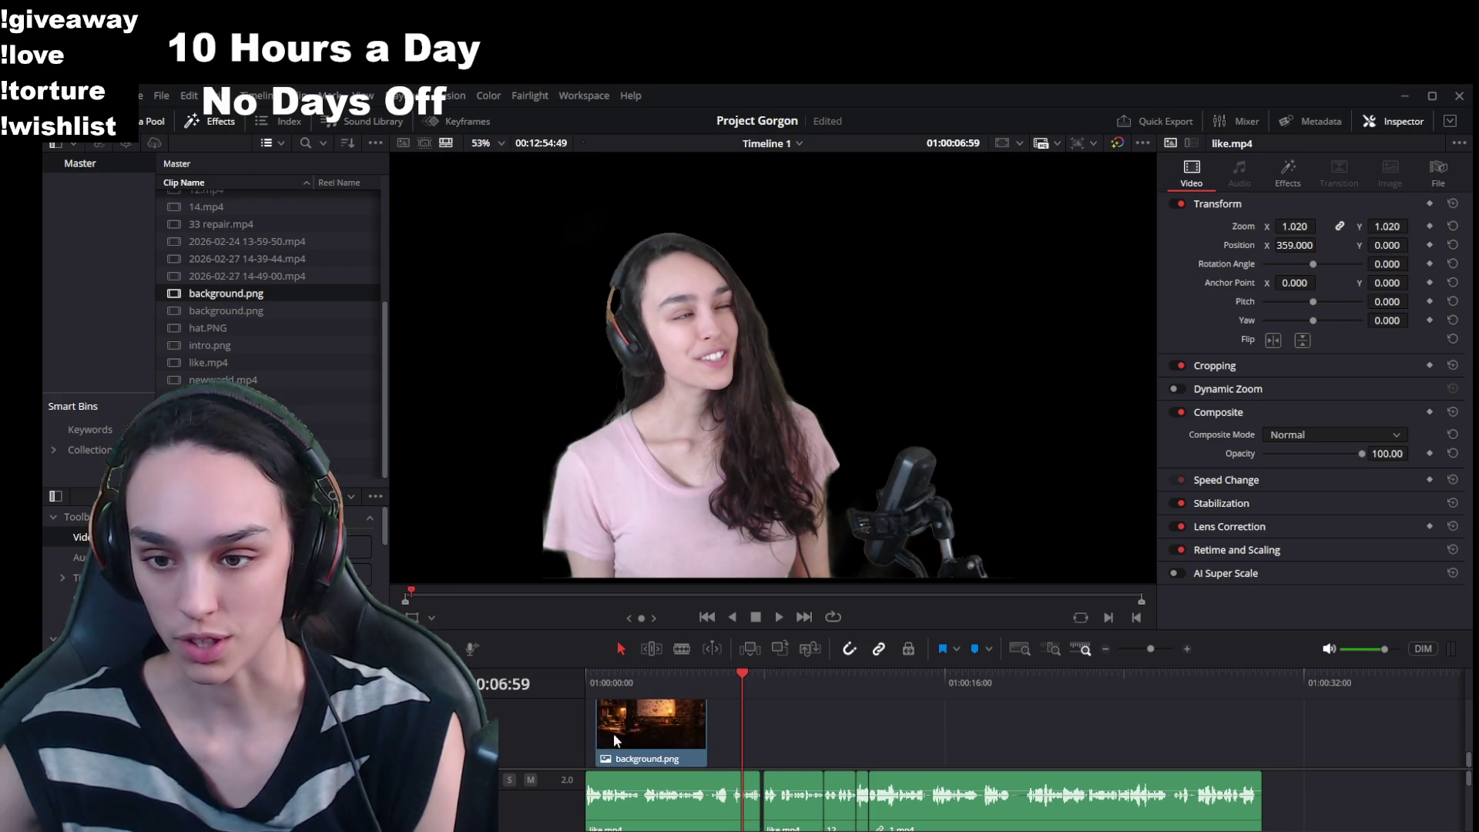
pyautogui.click(642, 674)
pyautogui.click(662, 737)
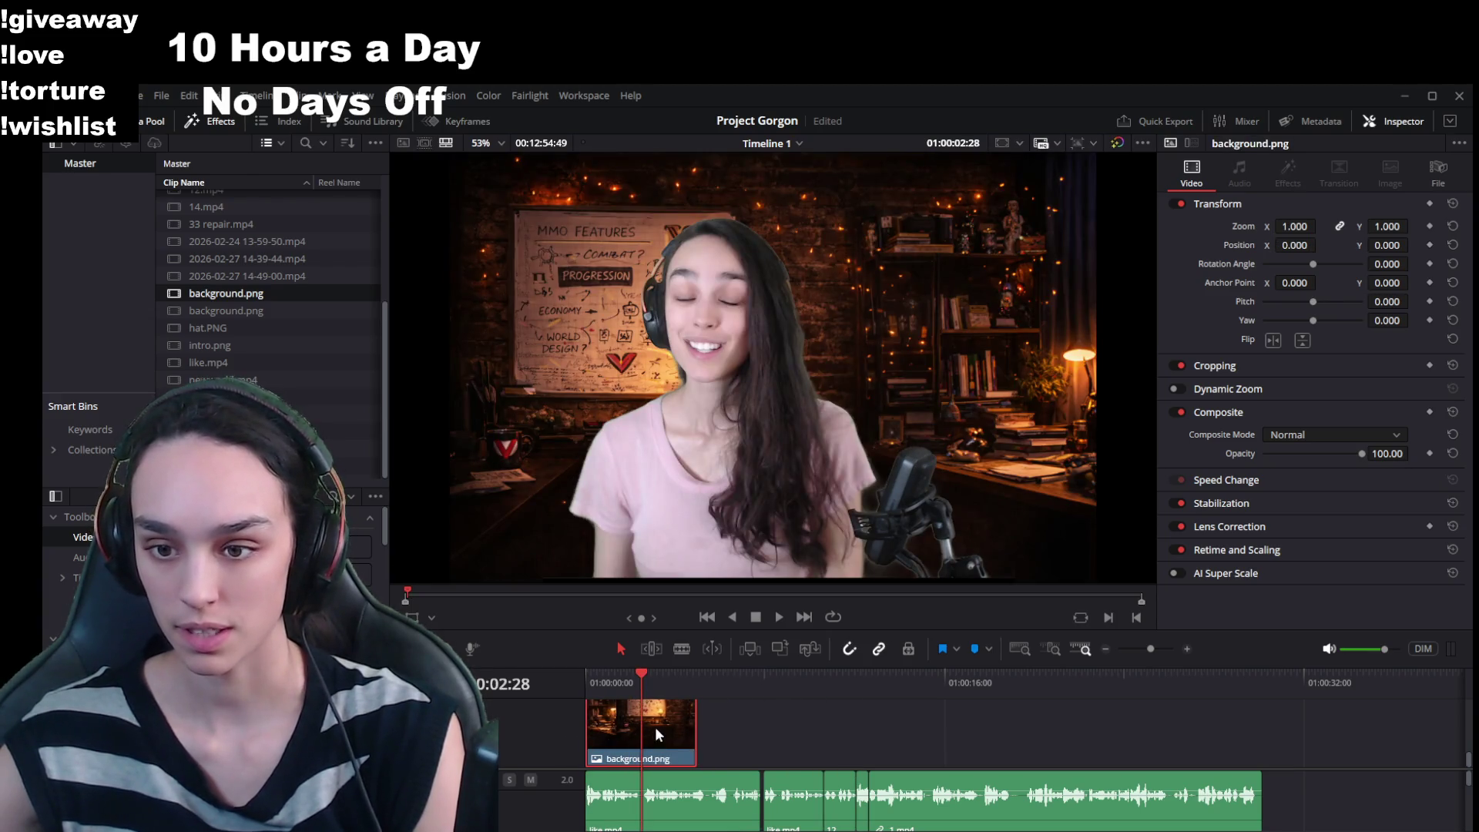
pyautogui.scroll(2, 655, 726)
pyautogui.scroll(-2, 659, 731)
pyautogui.moveTo(763, 745); pyautogui.dragTo(825, 745)
pyautogui.scroll(2, 827, 744)
pyautogui.moveTo(785, 670); pyautogui.dragTo(811, 676)
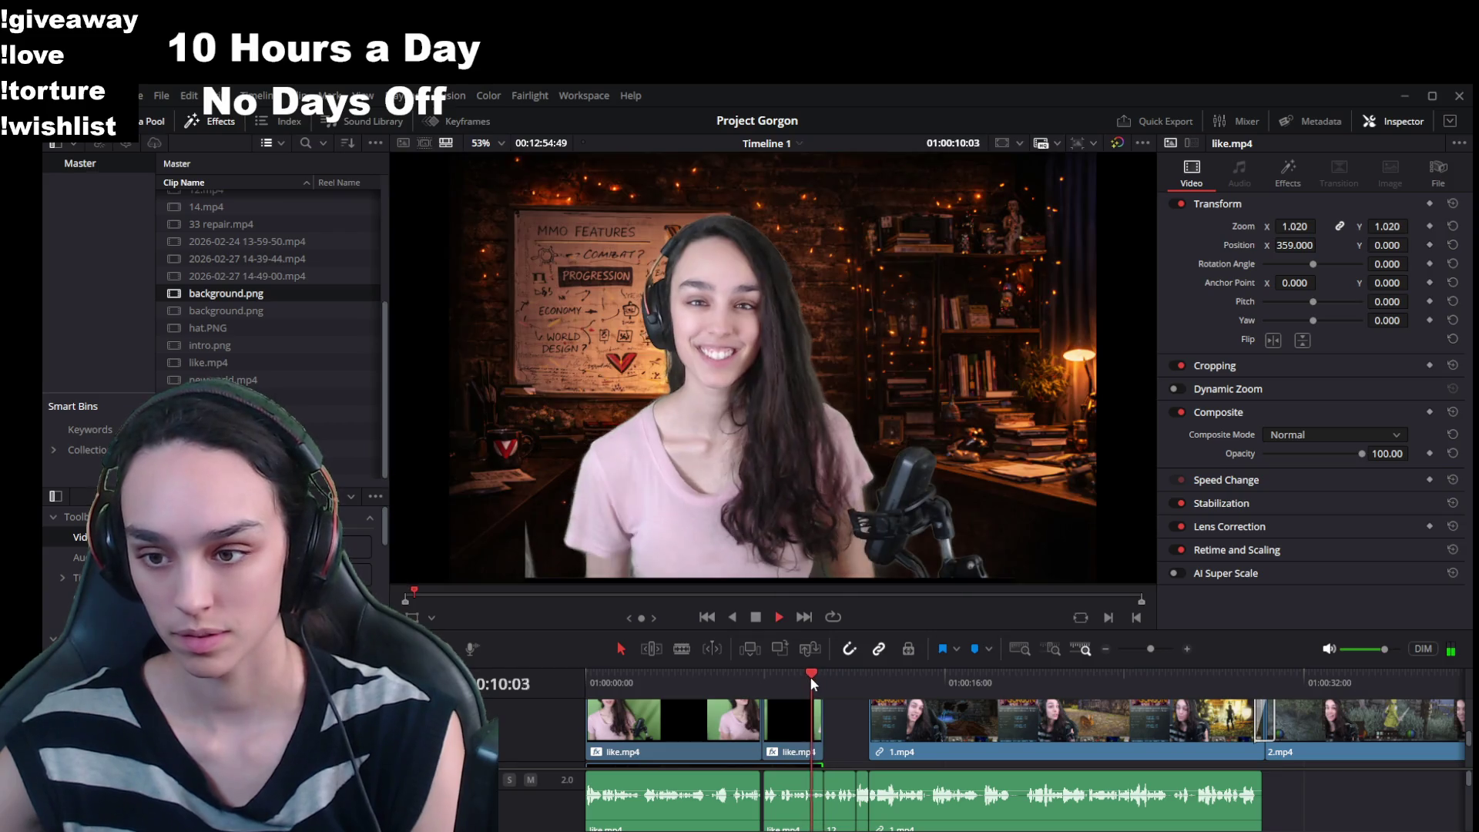
pyautogui.press('space')
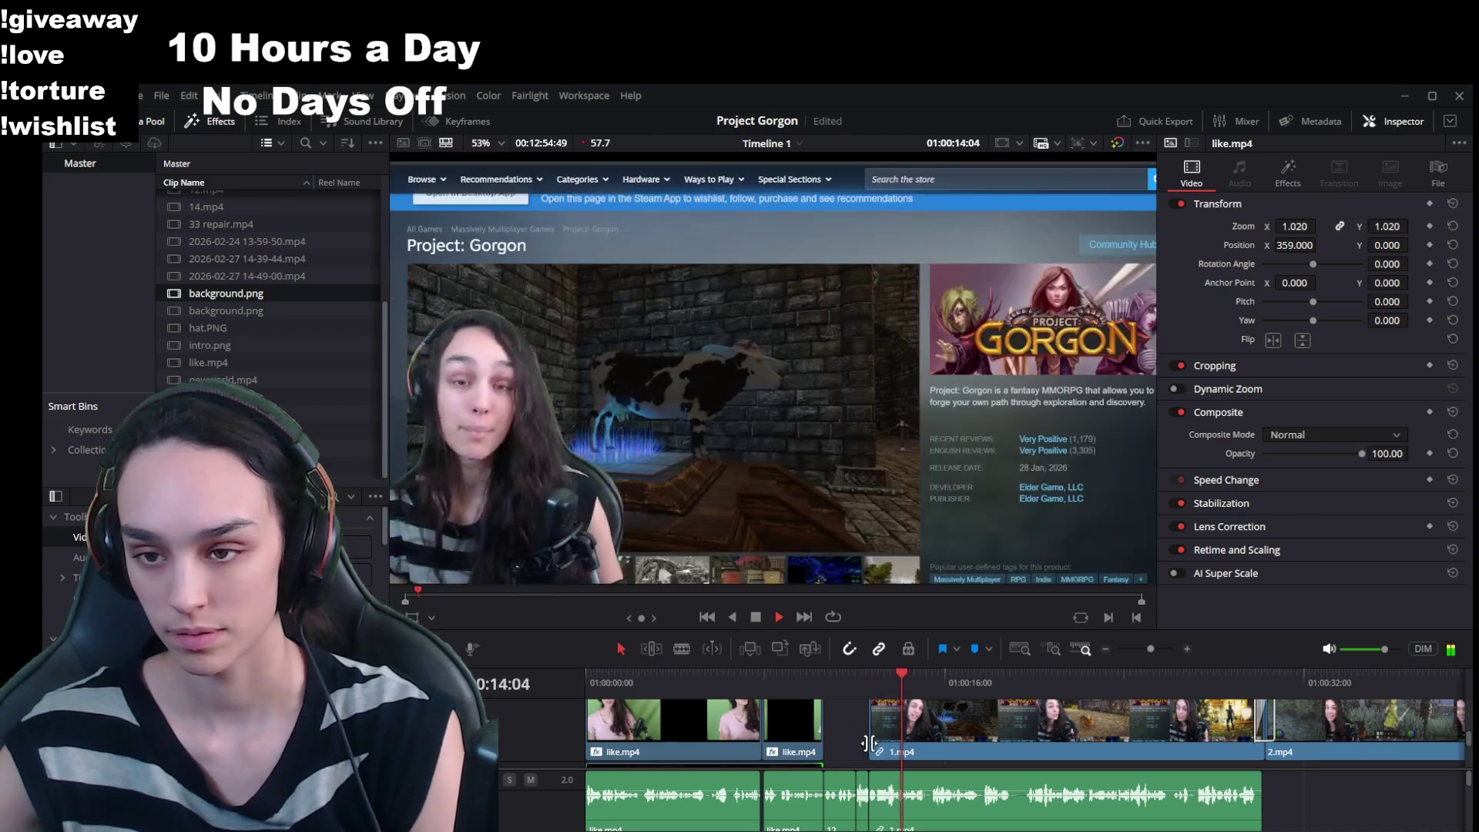
pyautogui.press('space')
pyautogui.scroll(-2, 863, 747)
pyautogui.click(674, 681)
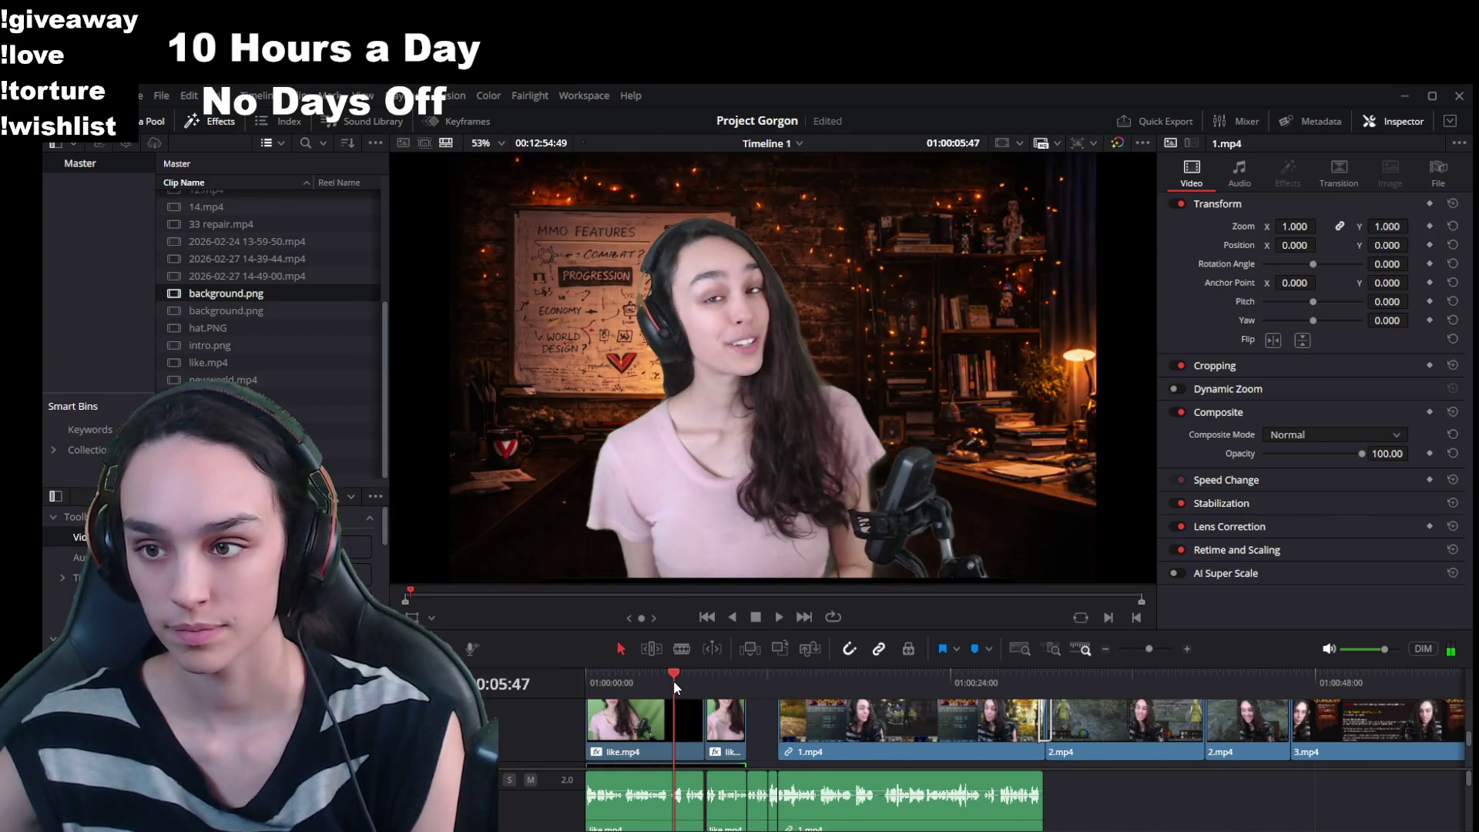
pyautogui.click(1314, 680)
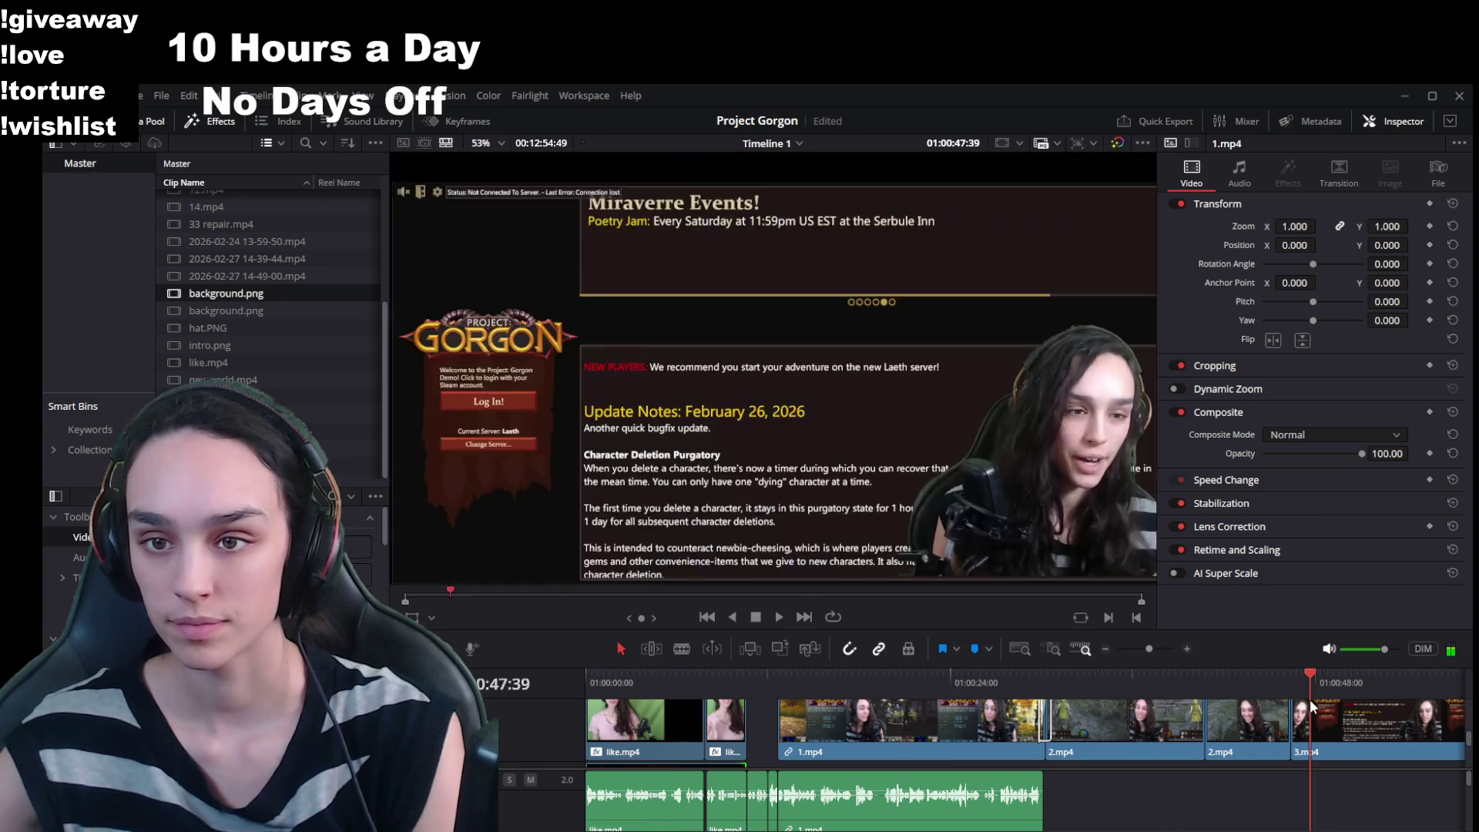
pyautogui.scroll(-2, 1215, 778)
pyautogui.scroll(-2, 1214, 779)
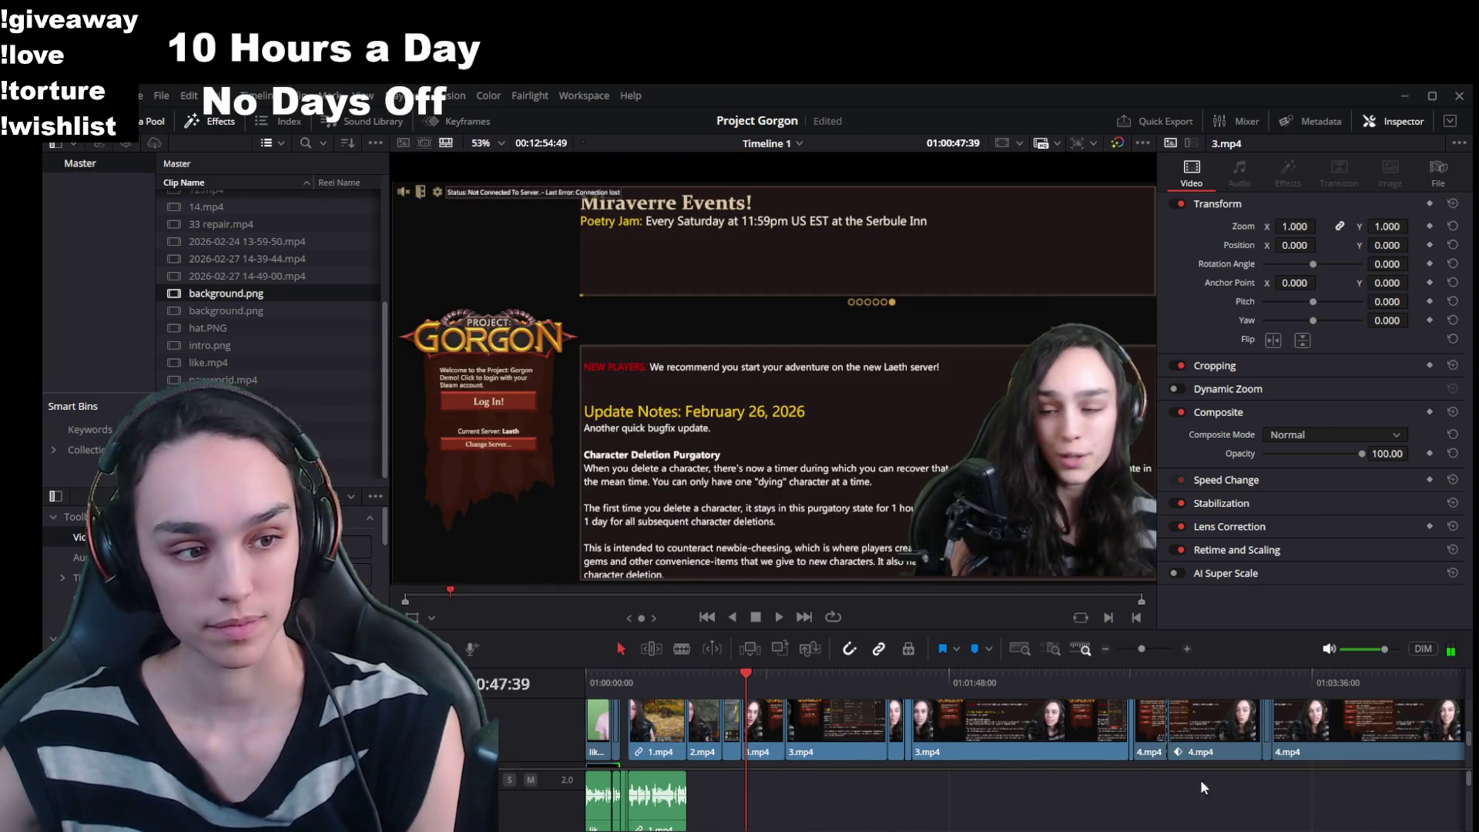